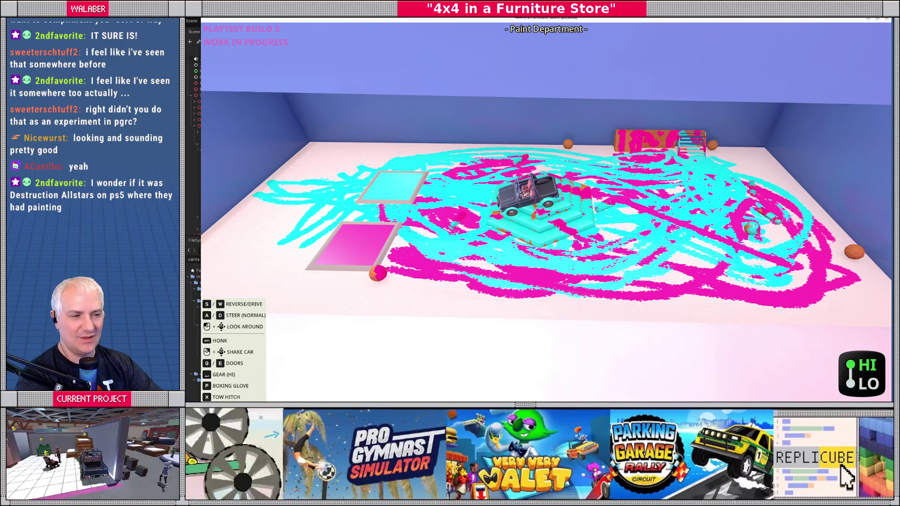
- Bring up the game's main menu, then stop the running playtest to return to the Godot editor
key("Escape")
key("F8")
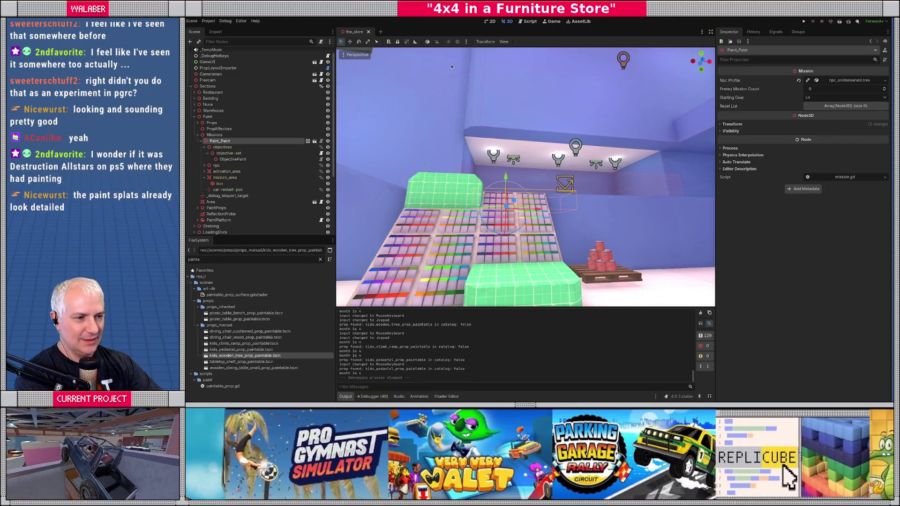
key("w")
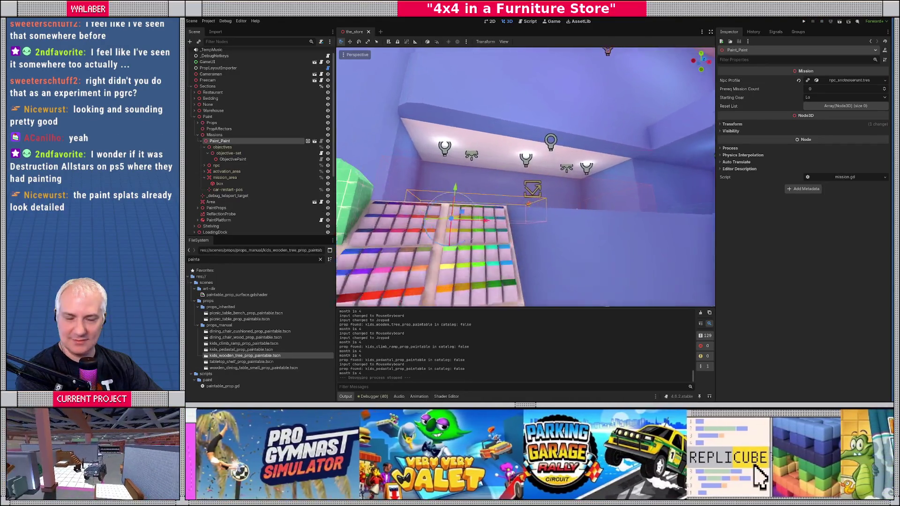
key("e")
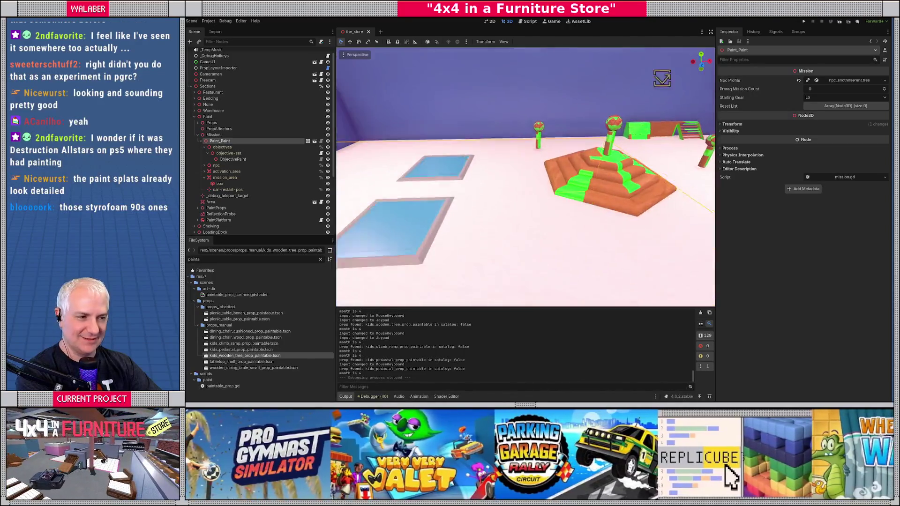
key("a")
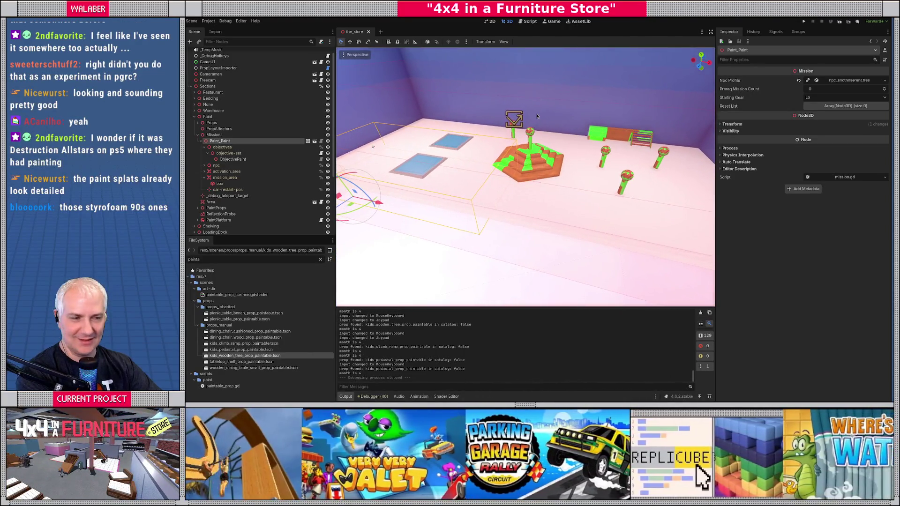
key("w")
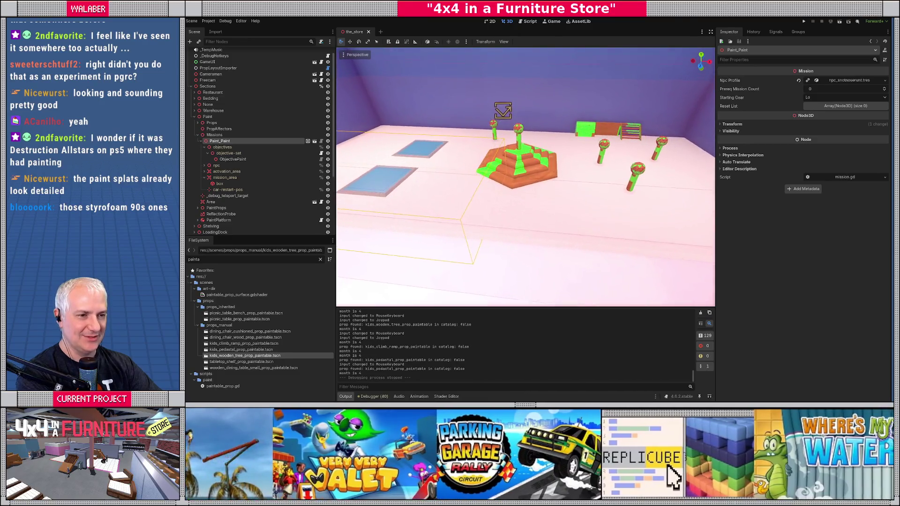
key("s")
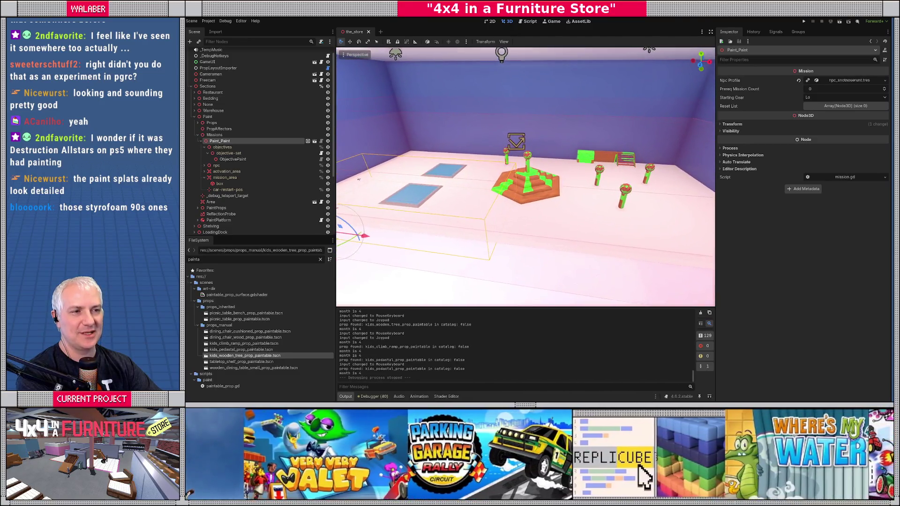
key("s")
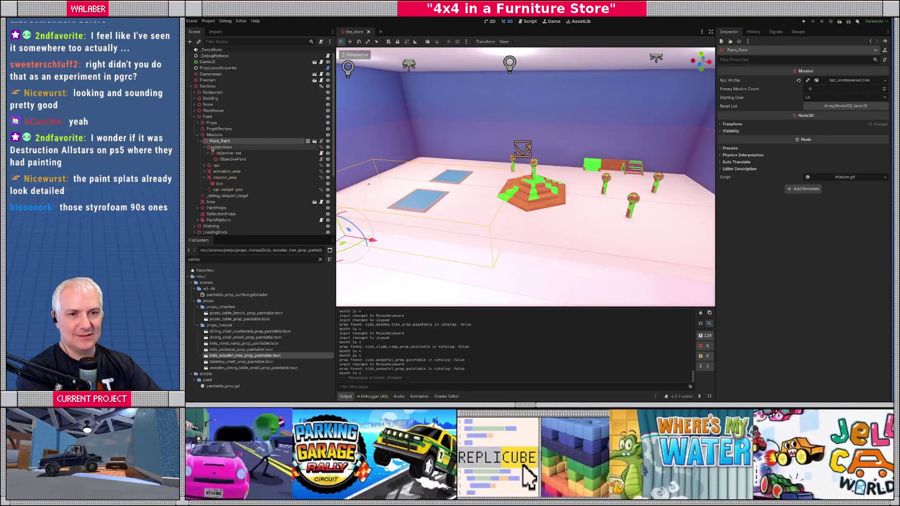
left_click(197, 135)
left_click(194, 117)
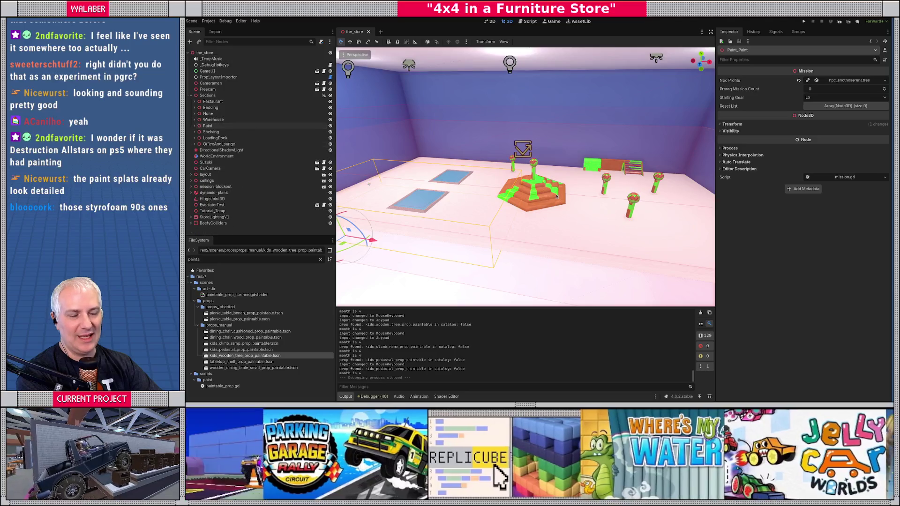
key("f")
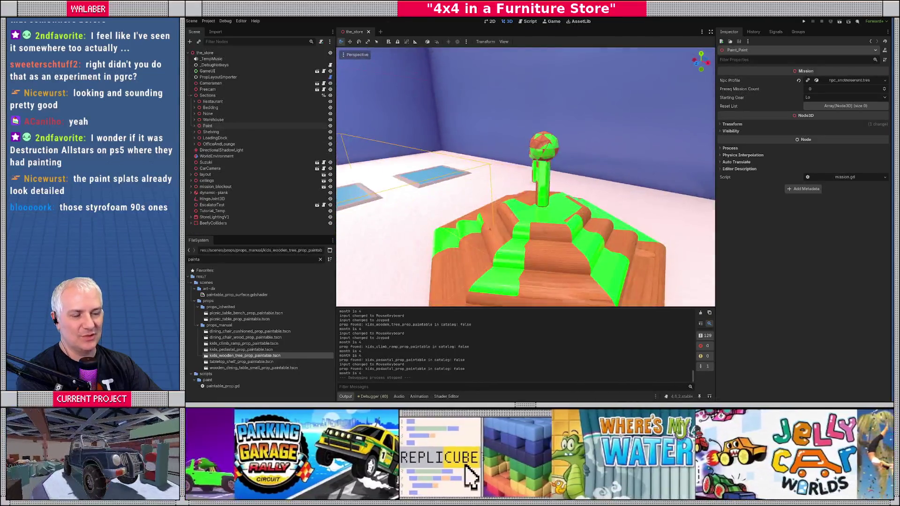
scroll(525, 178, "down", 5)
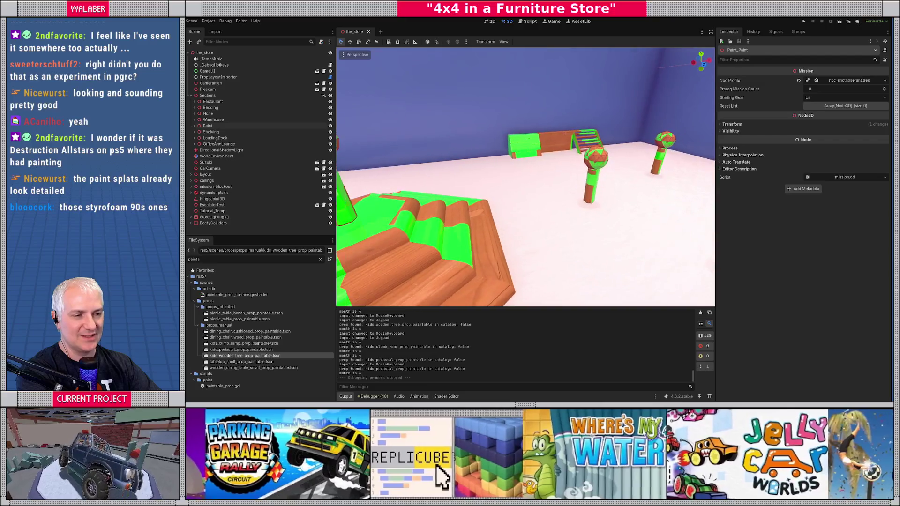
key("f")
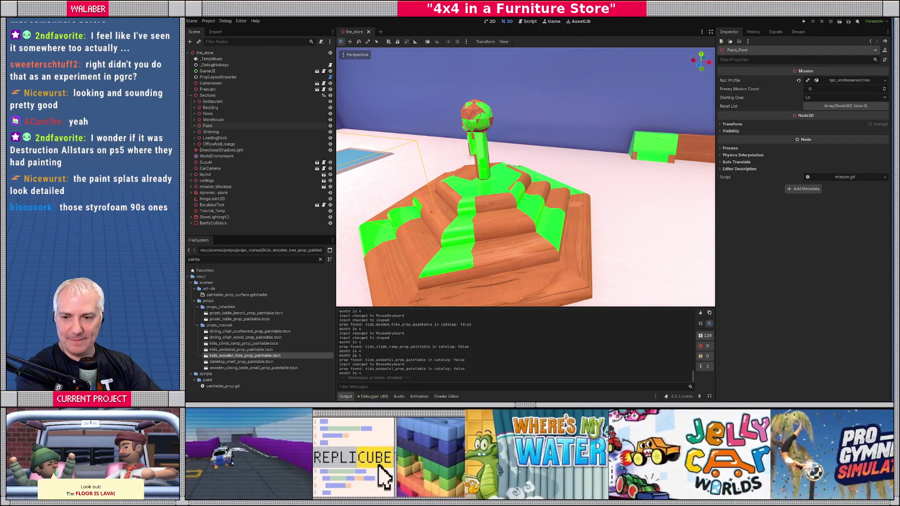
scroll(526, 177, "down", 5)
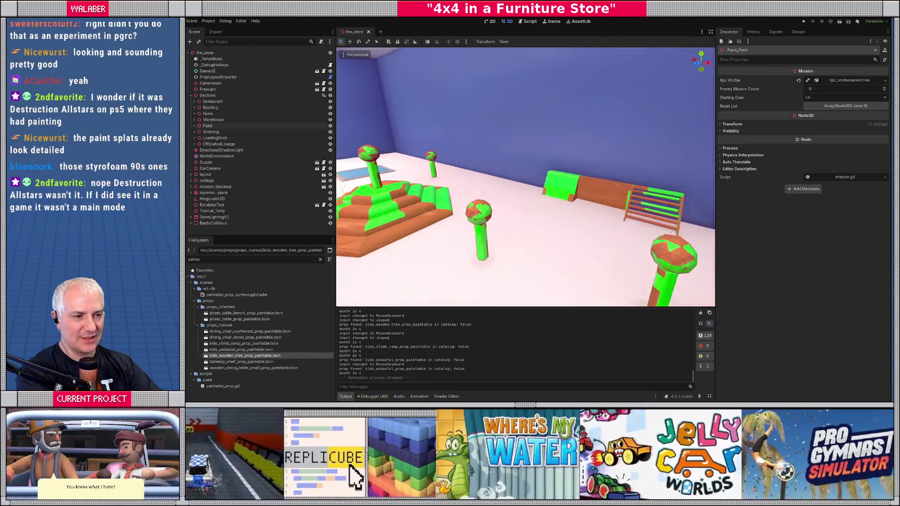
key("f")
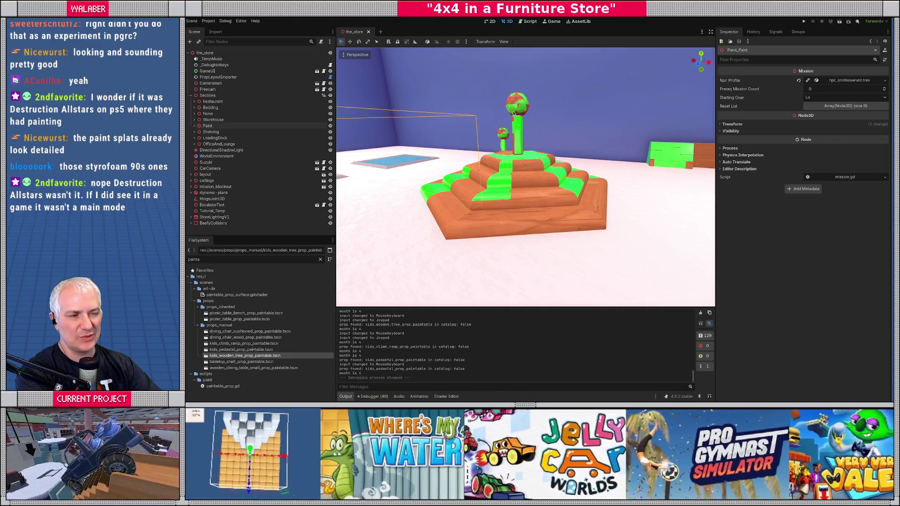
- In kids_pedastal_prop_paintable.tscn, change Target Paint Percent from 0.35 to 0.4 and save
double_click(234, 350)
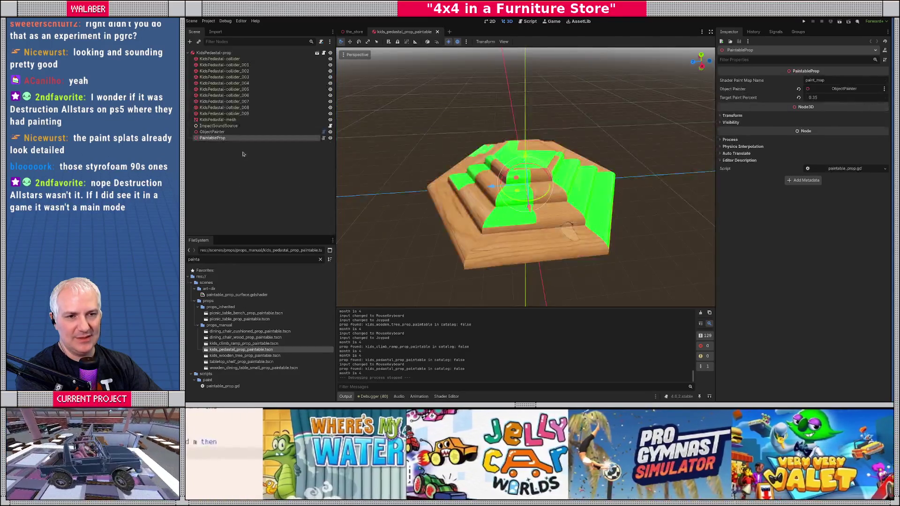
left_click(826, 97)
type("0.4")
key("Return")
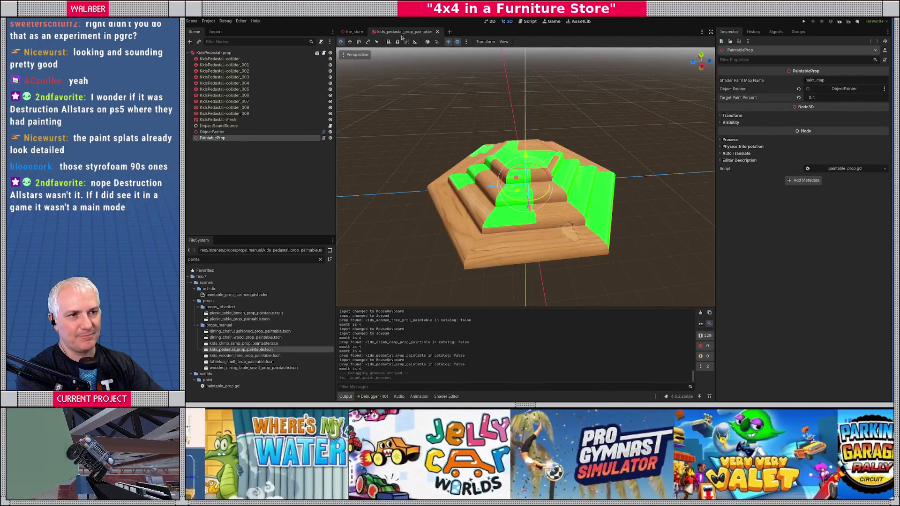
key("ctrl+s")
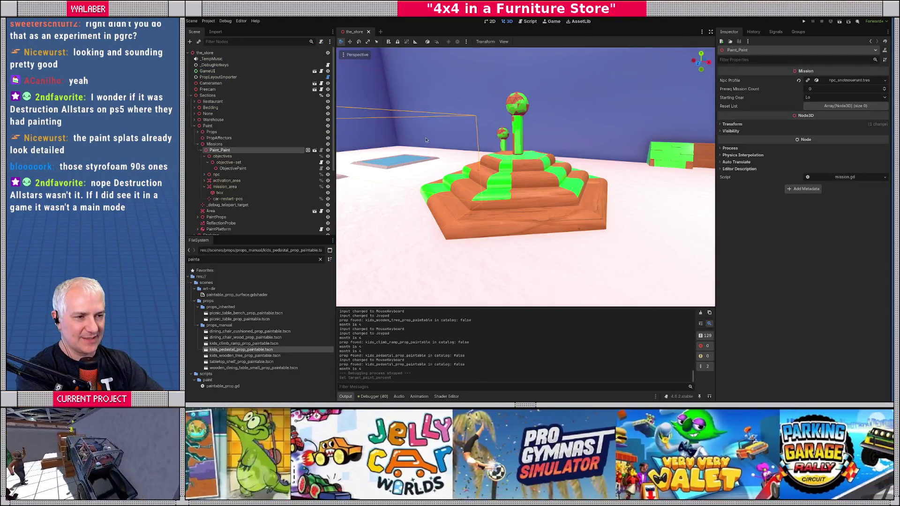
scroll(425, 140, "down", 5)
left_click_drag(347, 153, 521, 258)
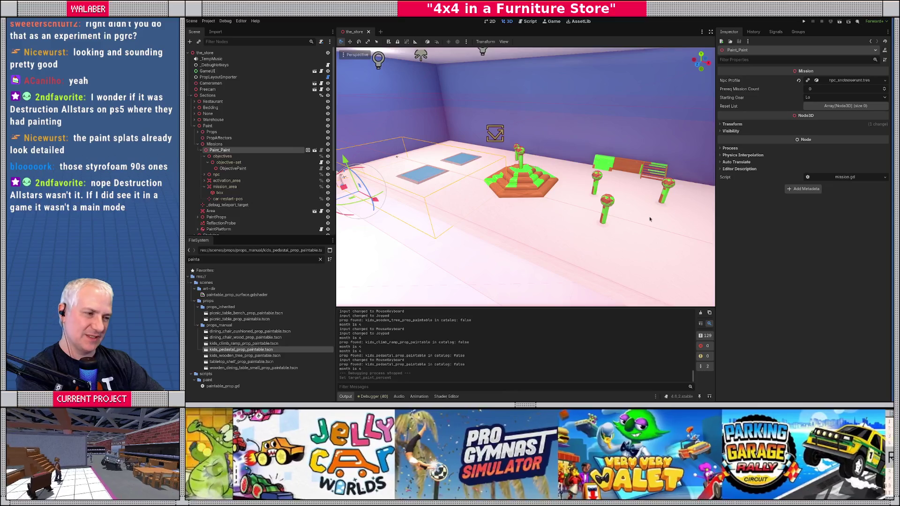
mouse_move(519, 186)
left_mouse_down()
mouse_move(488, 178)
mouse_move(526, 187)
mouse_move(497, 178)
mouse_move(506, 241)
mouse_move(506, 216)
mouse_move(539, 202)
mouse_move(525, 207)
left_mouse_up()
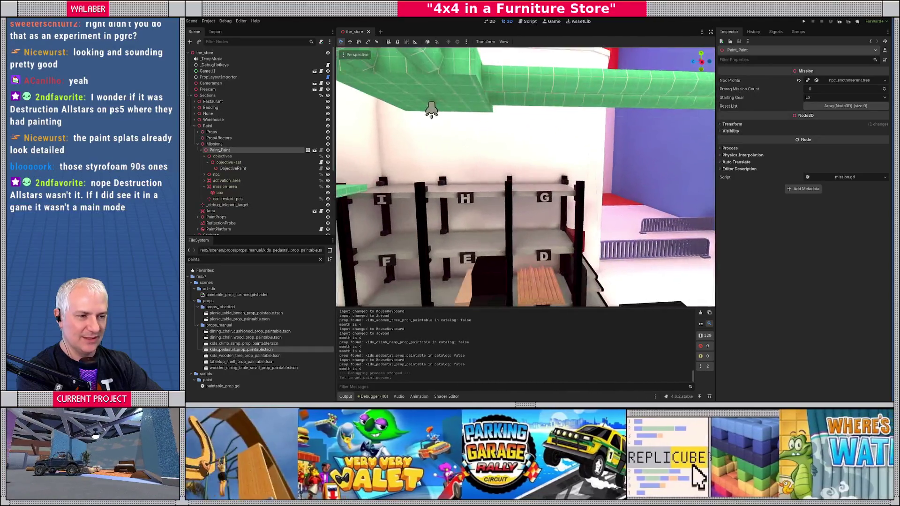
key("w")
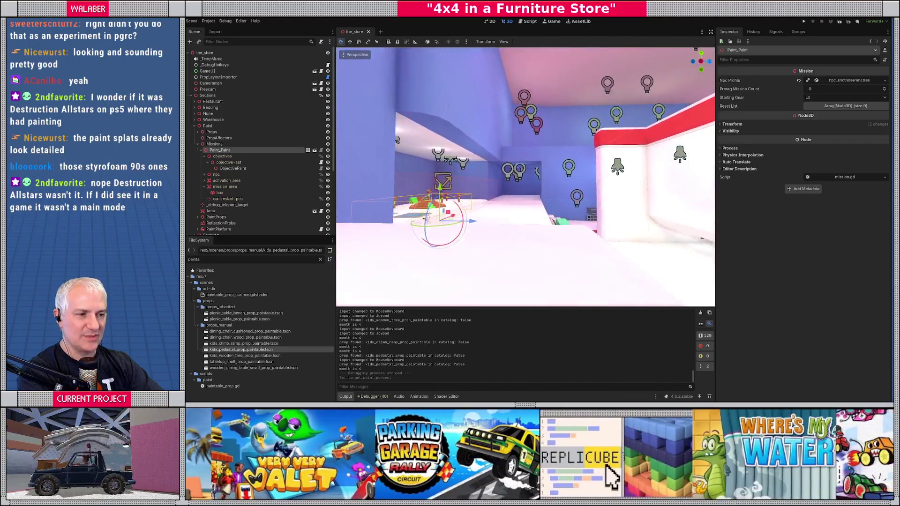
key("w")
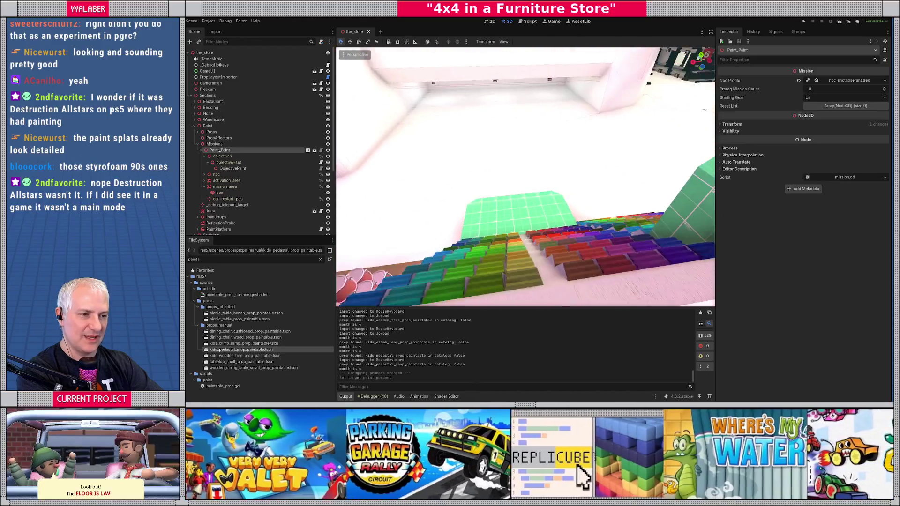
key("s")
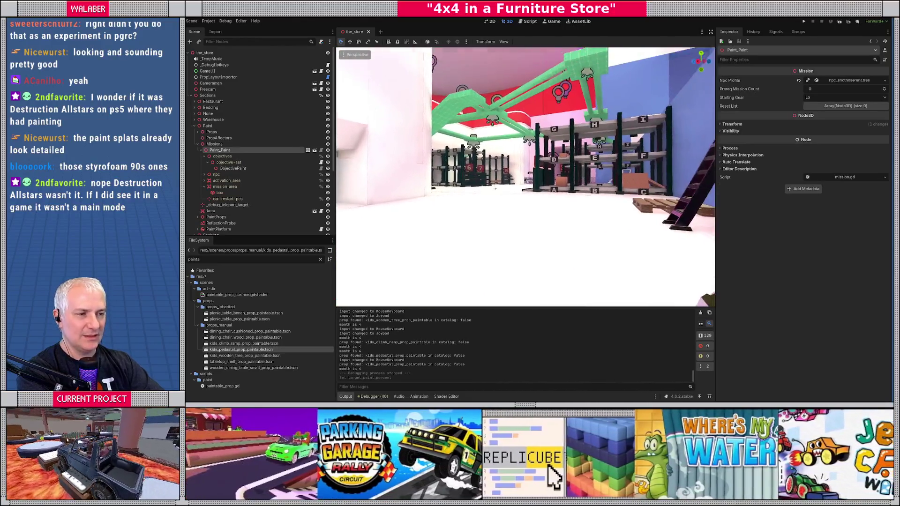
key("w")
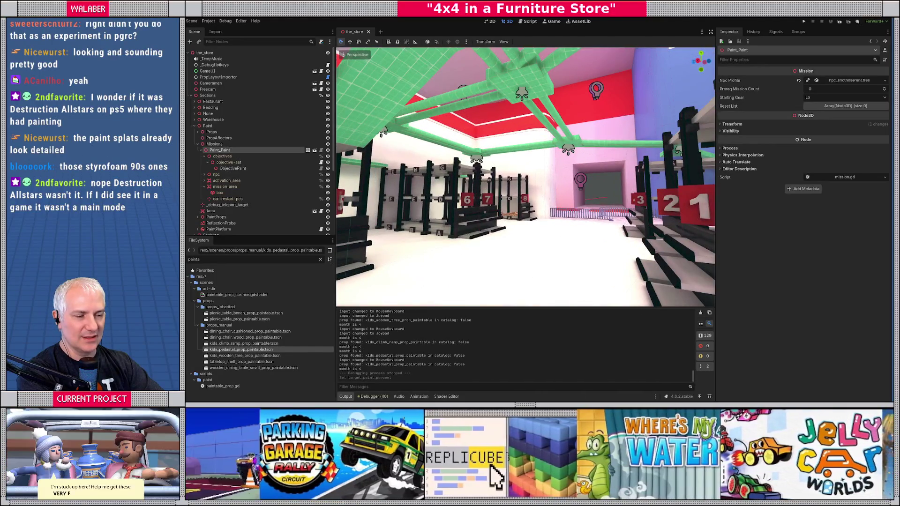
key("w")
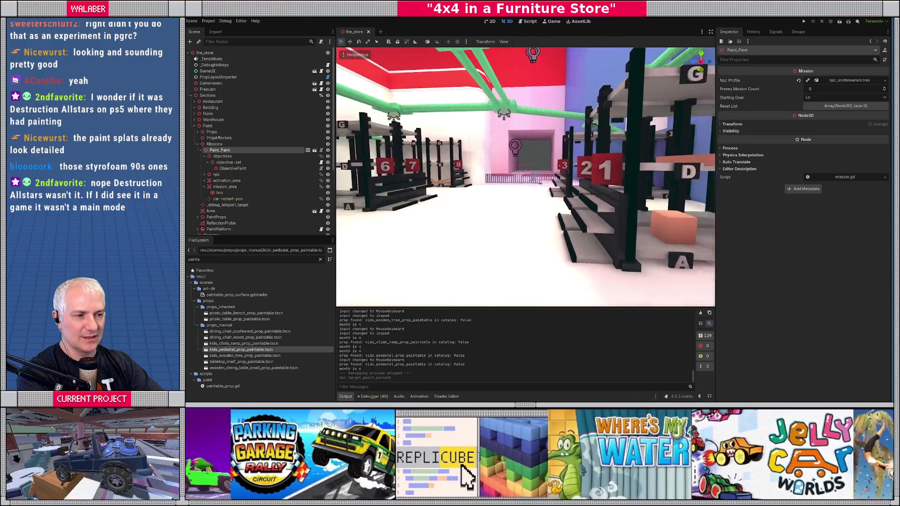
key("a")
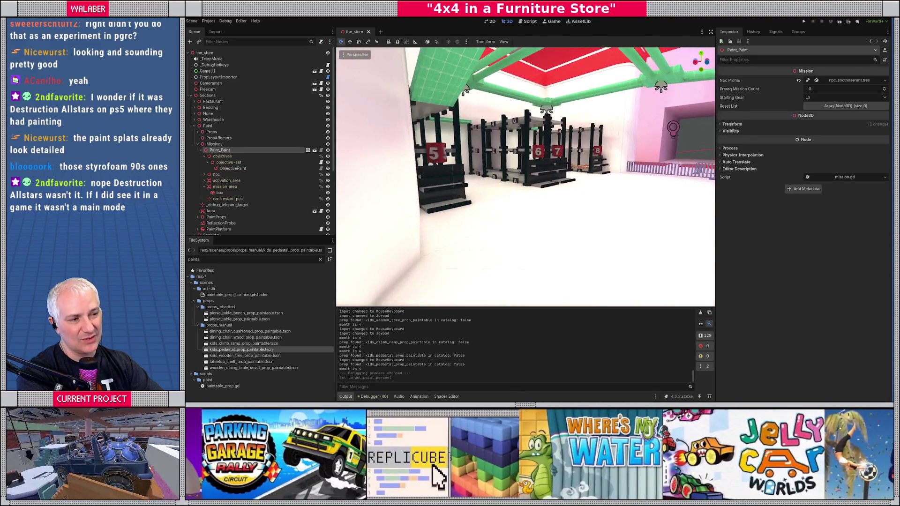
key("w")
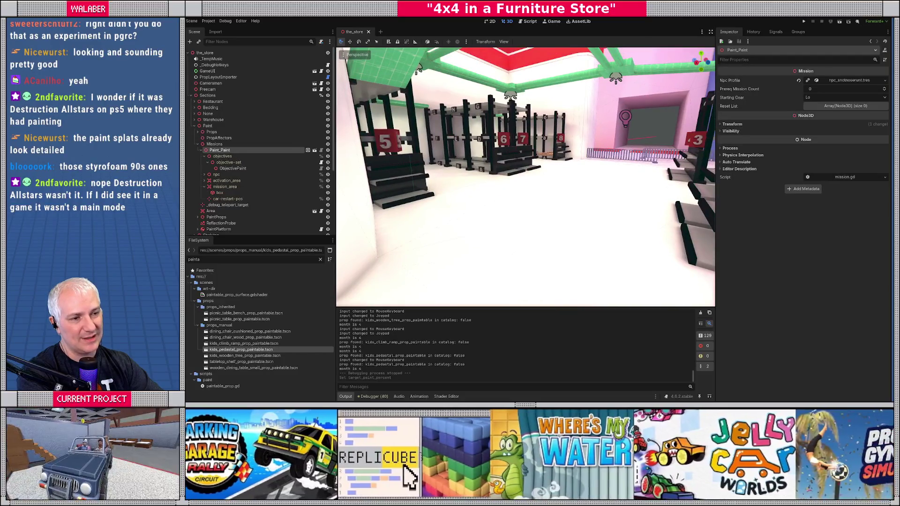
key("d")
key("a")
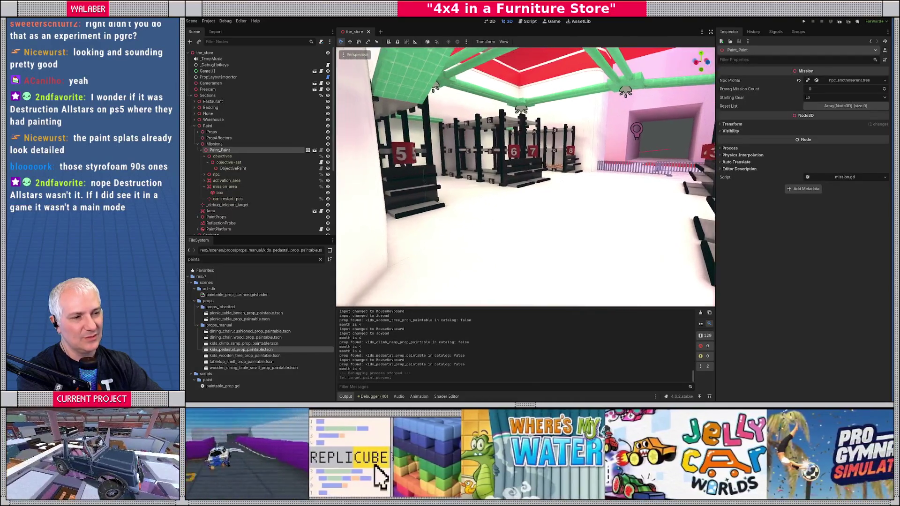
key("w")
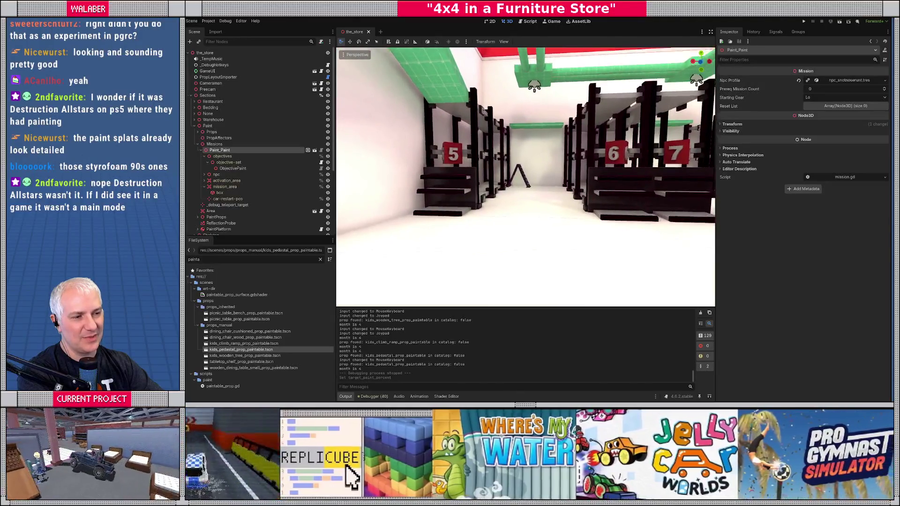
key("s")
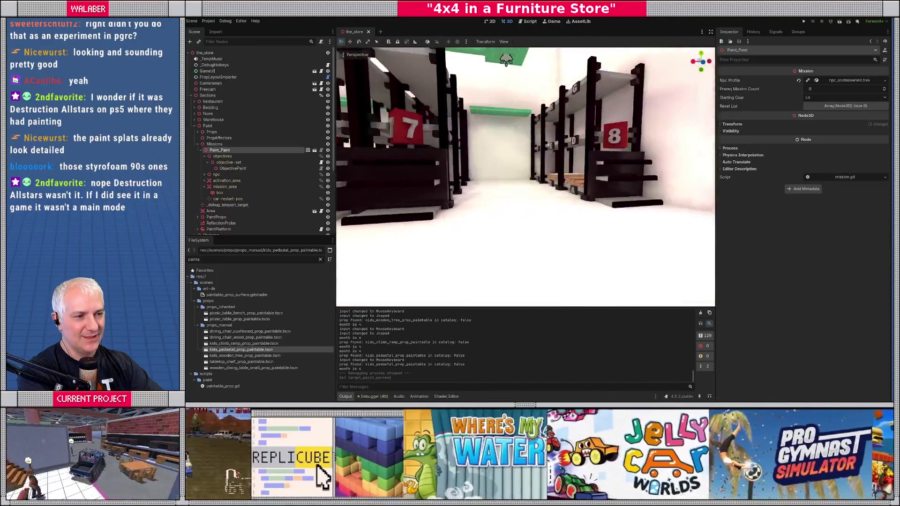
key("w")
key("s")
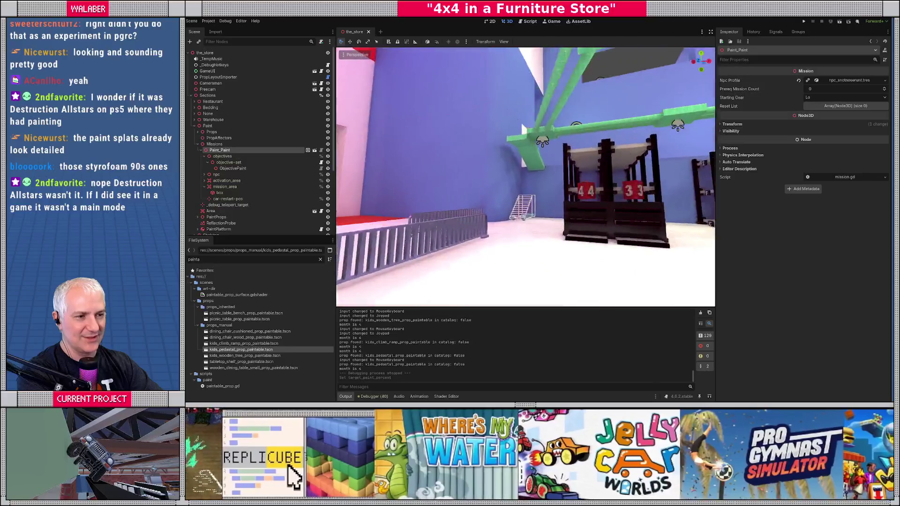
key("s")
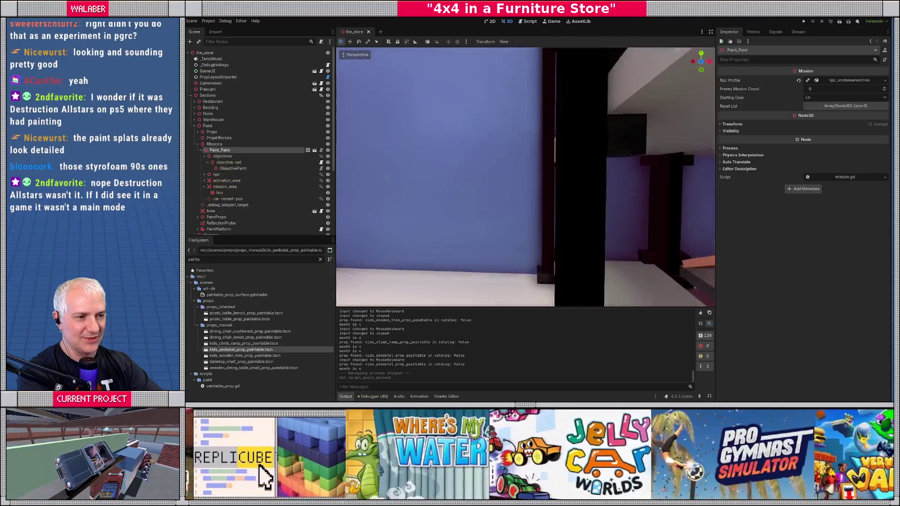
key("s")
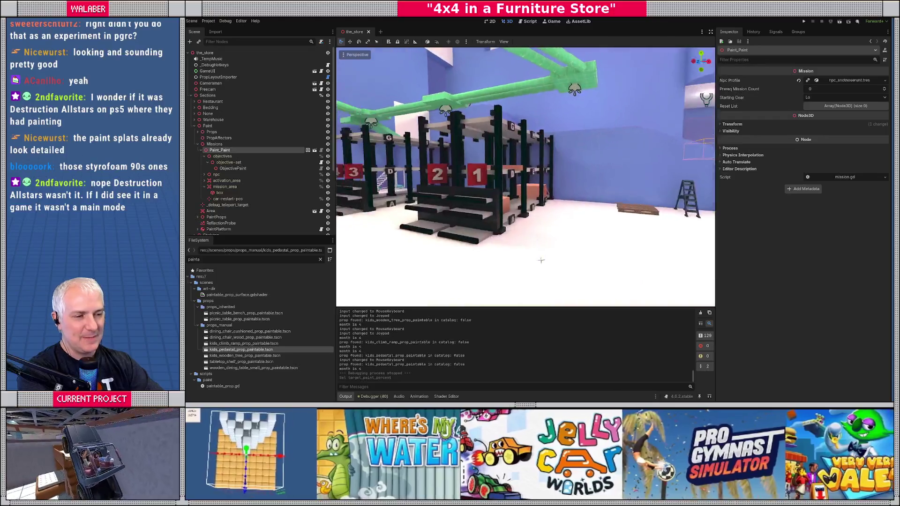
key("s")
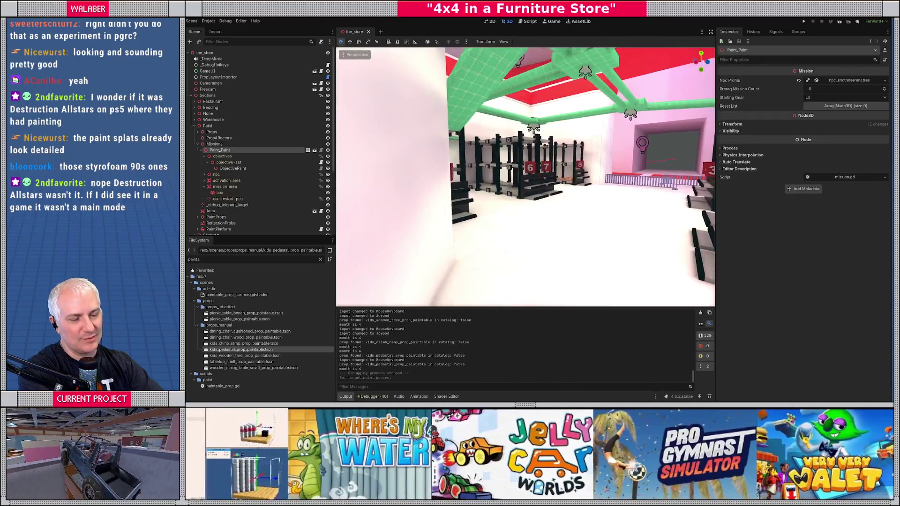
key("w")
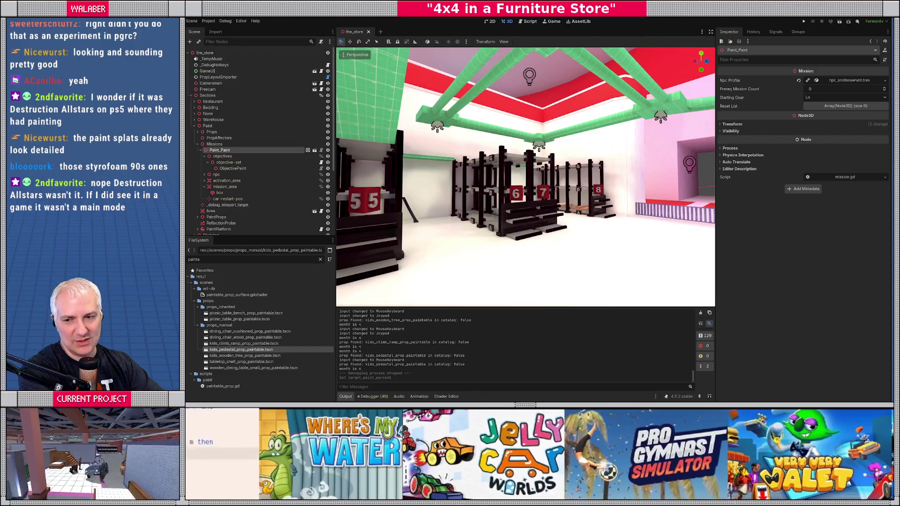
key("w")
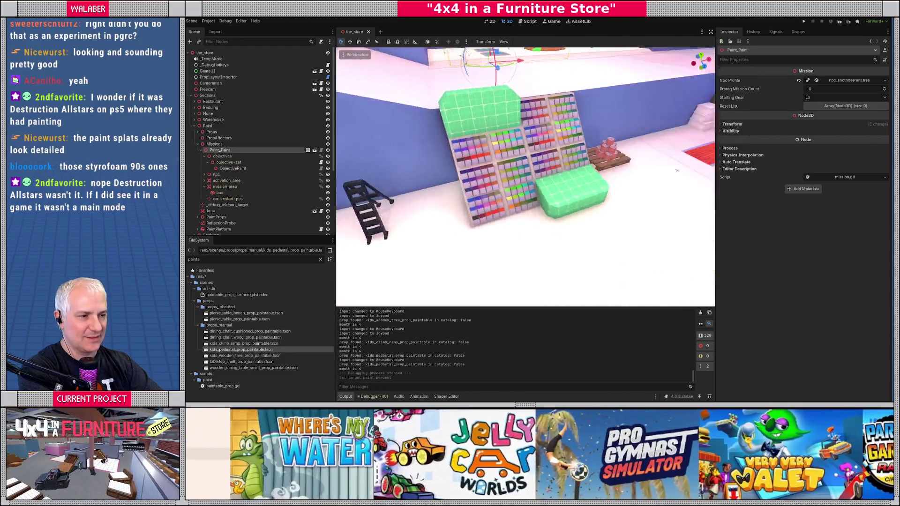
key("w")
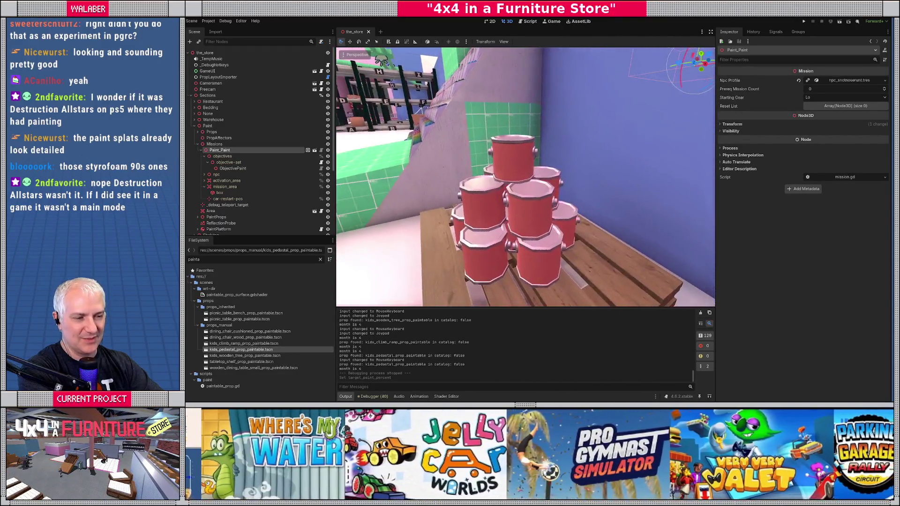
key("w")
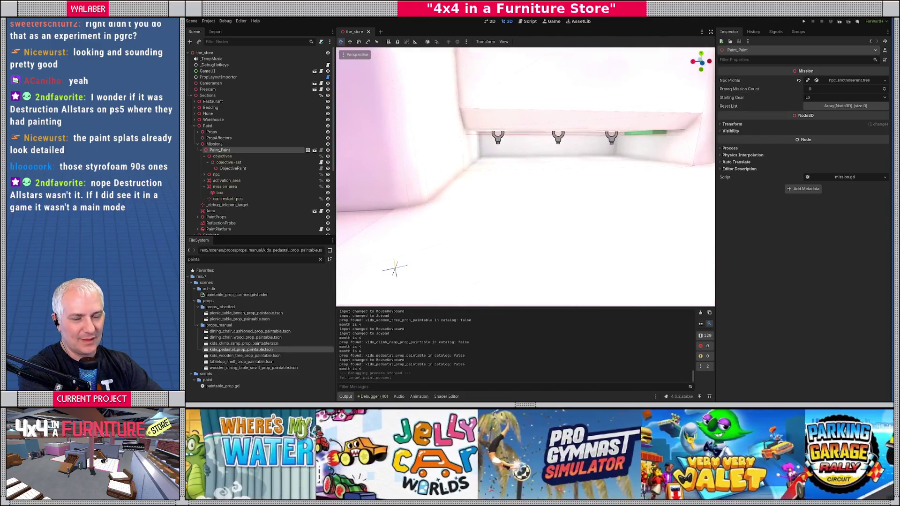
key("w")
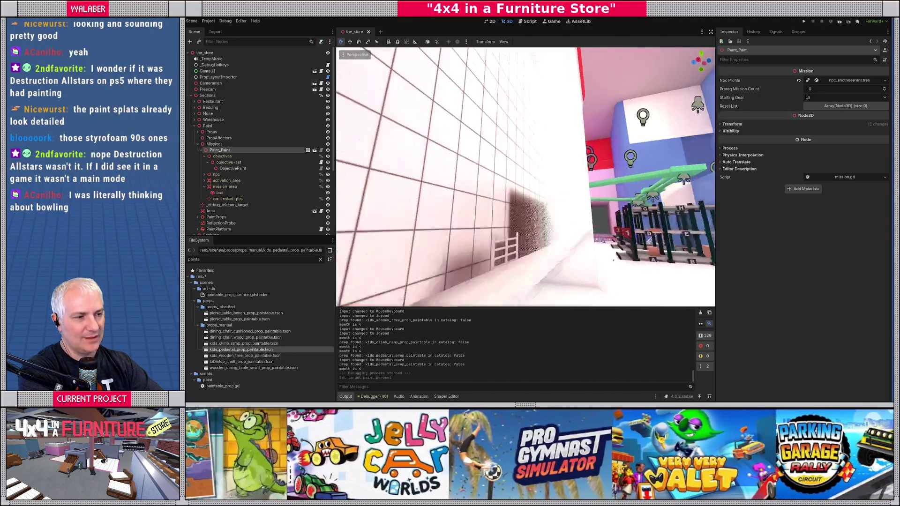
key("s")
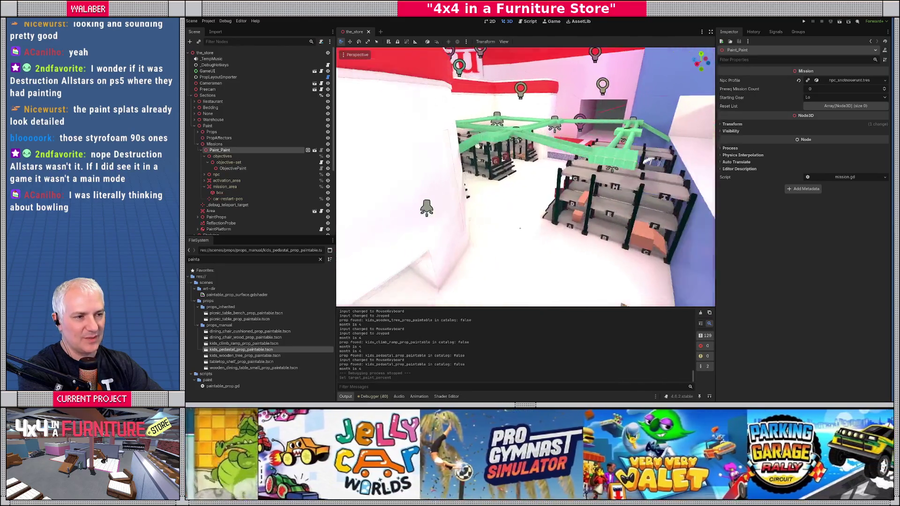